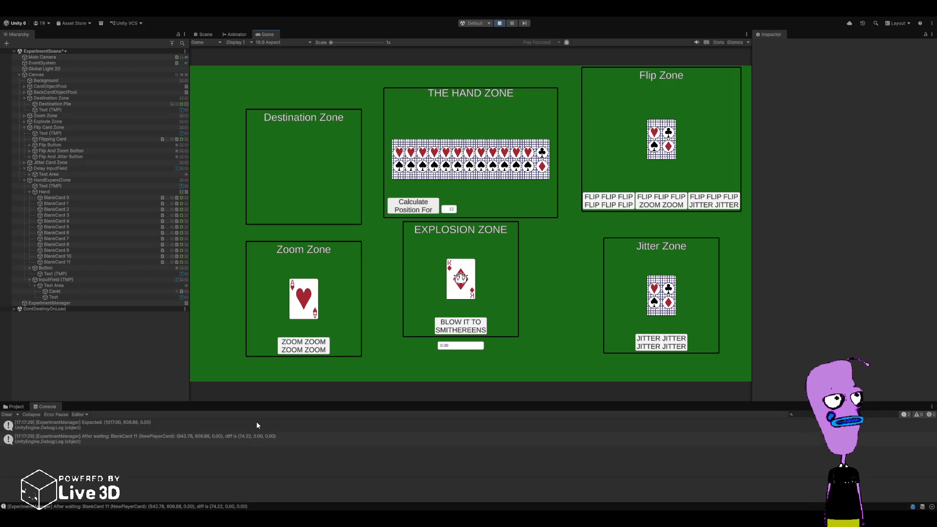
- Set the card count to 13 and run Calculate Position For to log expected versus actual positions
double_click(449, 208)
text(13)
click(436, 210)
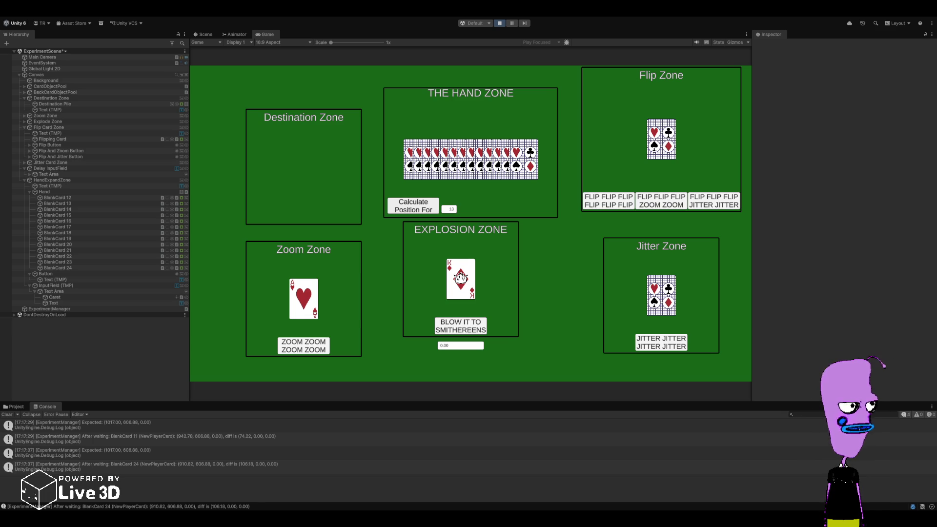
- Run the position test at 14, 15 and 16 cards, then select Hand to view its layout settings
key(BackSpace)
text(4)
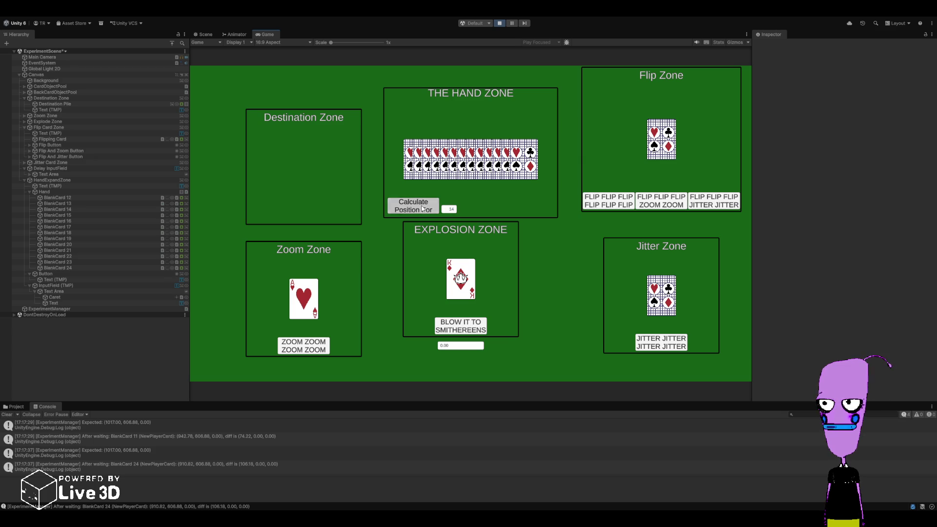
click(423, 209)
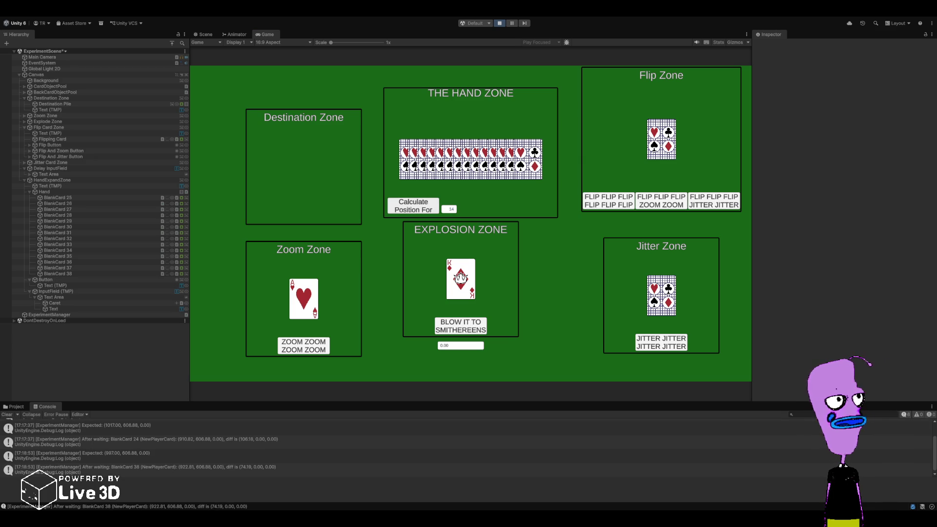
click(449, 209)
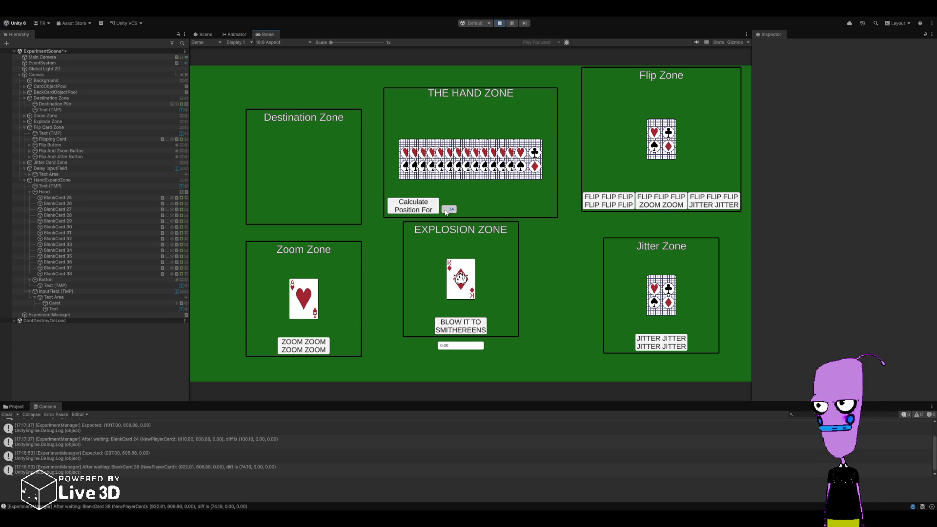
key(BackSpace)
text(5)
click(413, 205)
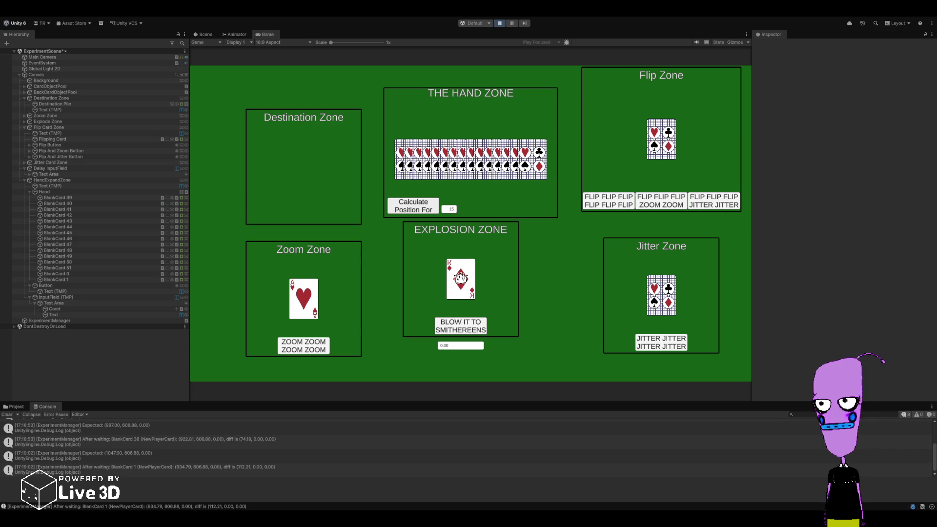
key(BackSpace)
text(6)
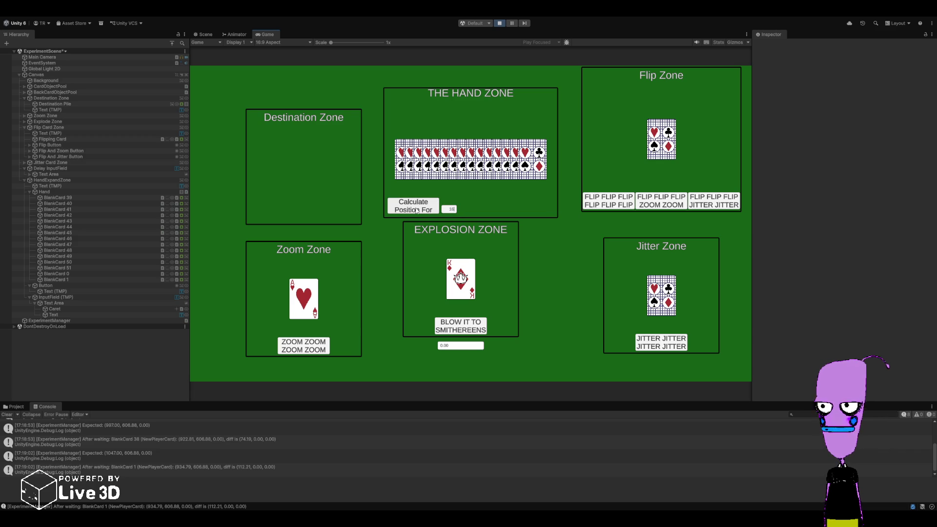
click(417, 210)
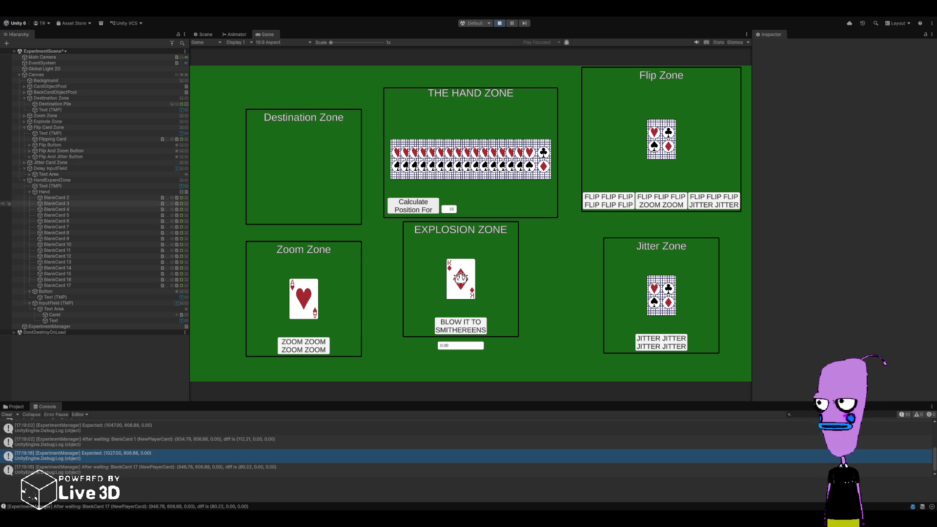
click(44, 192)
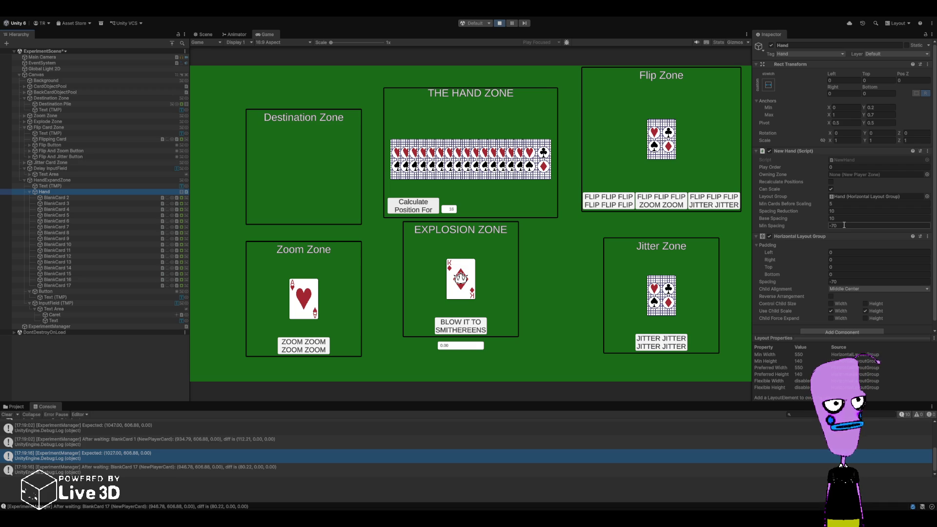
- Replace the card count with 17 and run Calculate Position For, logging the 118.24 offset
click(452, 209)
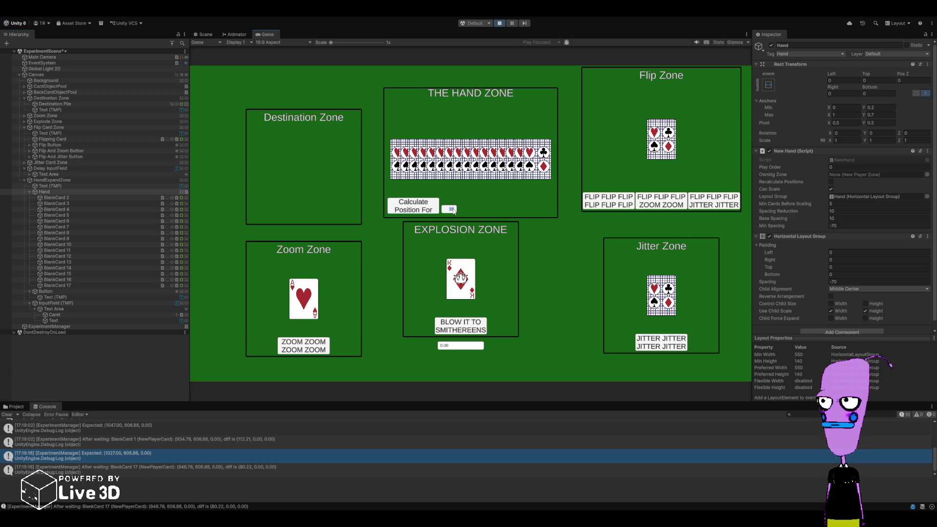
text(17)
click(436, 211)
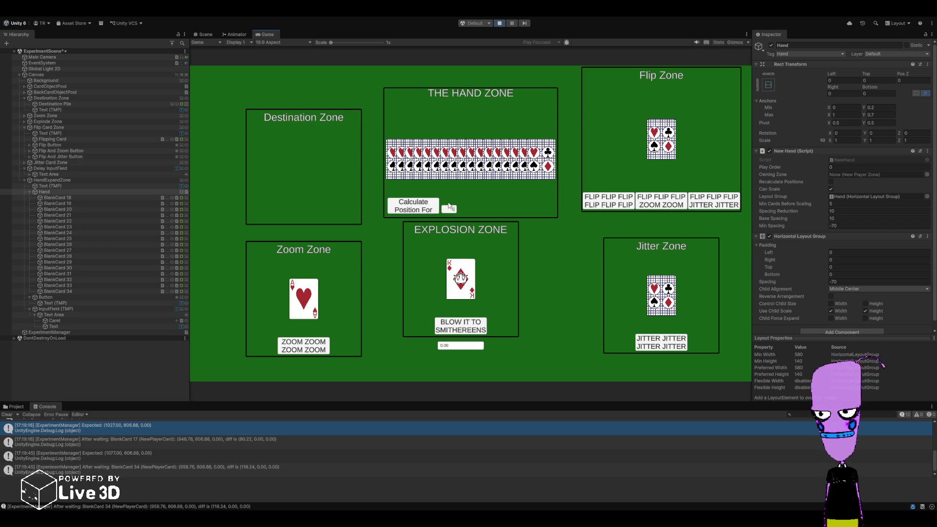
text(18)
- Run the position test at 18, 19 and 20 cards, logging each result in the Console
click(413, 205)
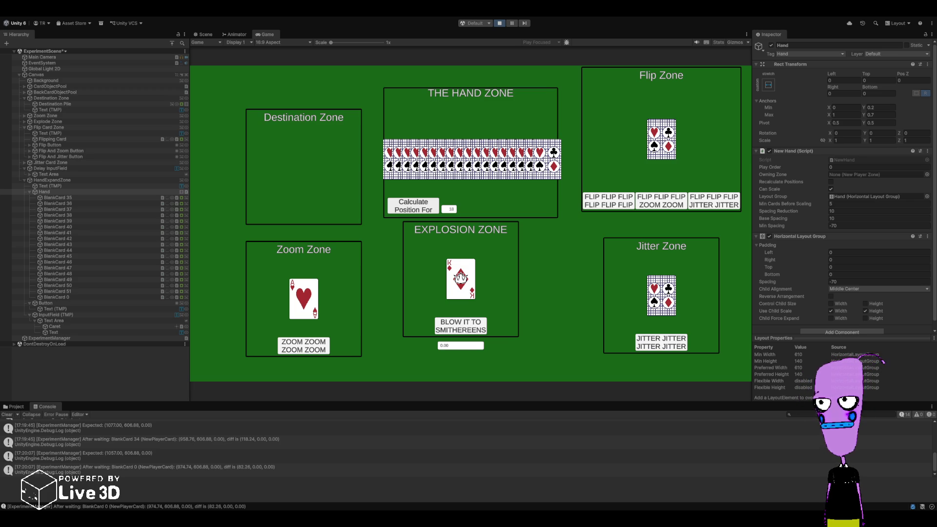
text(19)
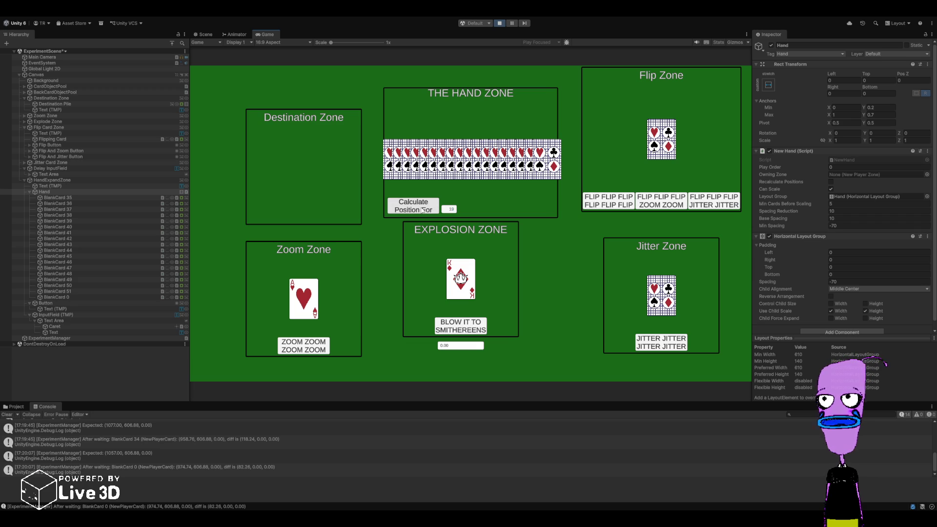
click(422, 211)
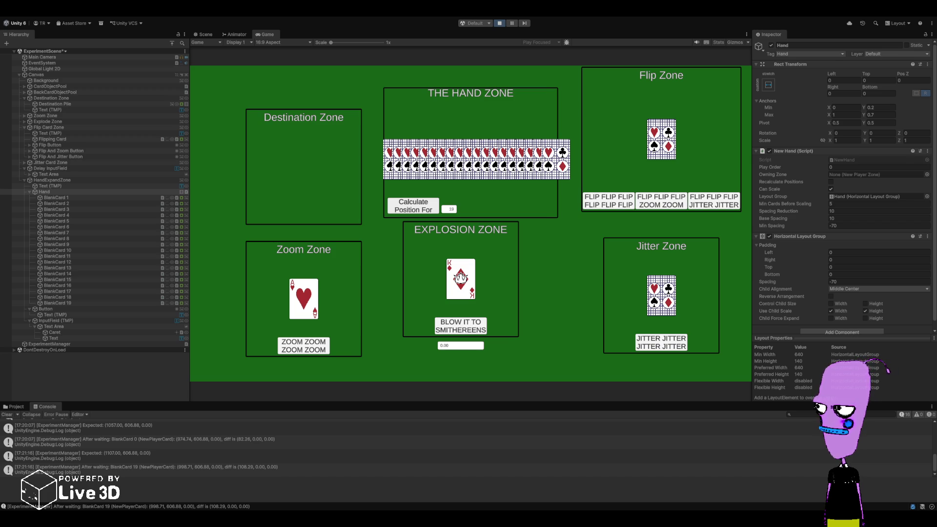
text(20)
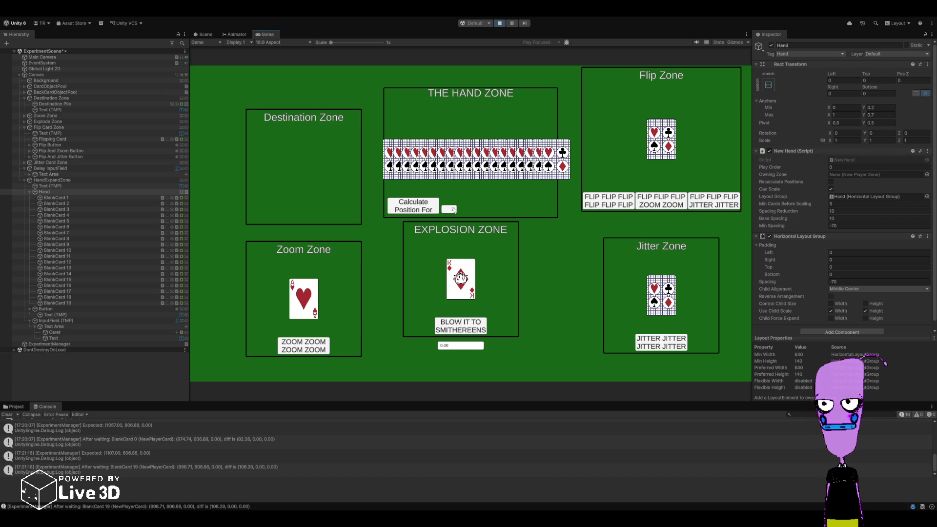
click(425, 209)
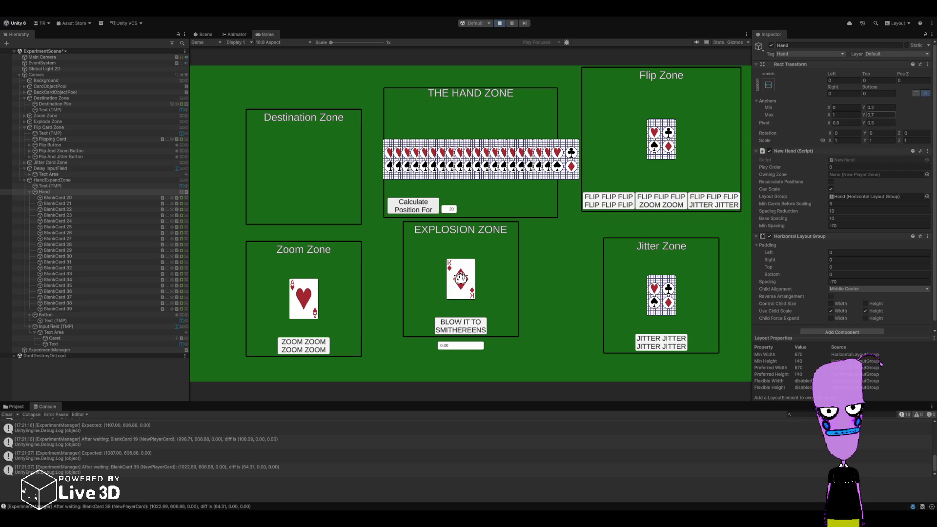
- Switch to Rider and look over the logging lines at the end of the open script
key(alt+Tab)
click(269, 362)
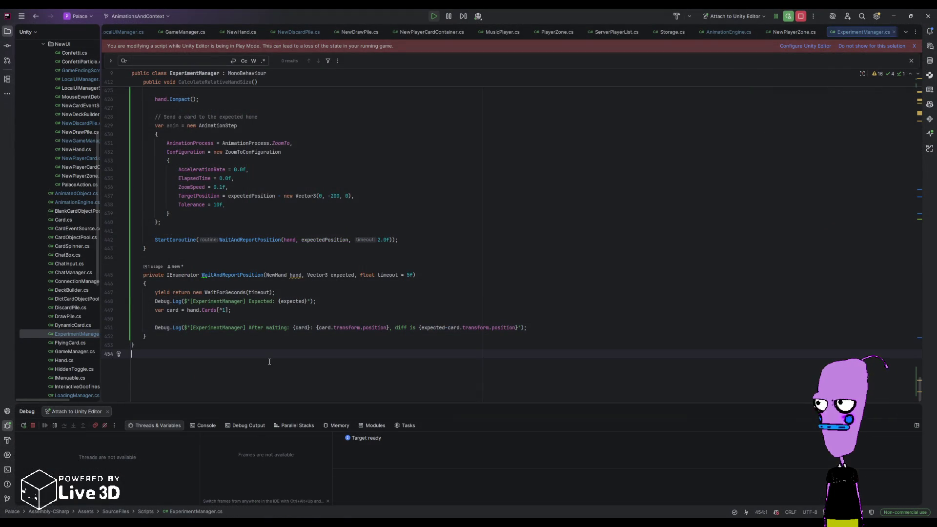
click(277, 344)
click(276, 337)
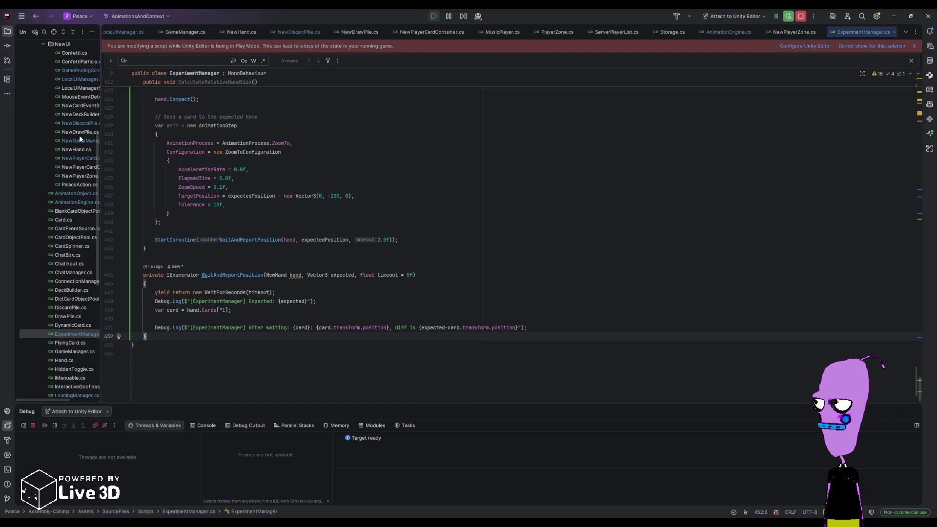
- Paste the X-diff (expected - actual) comment for 1–20 cards below PredictLocationForAddedIndex in NewPlayerCardContainer.cs
double_click(76, 167)
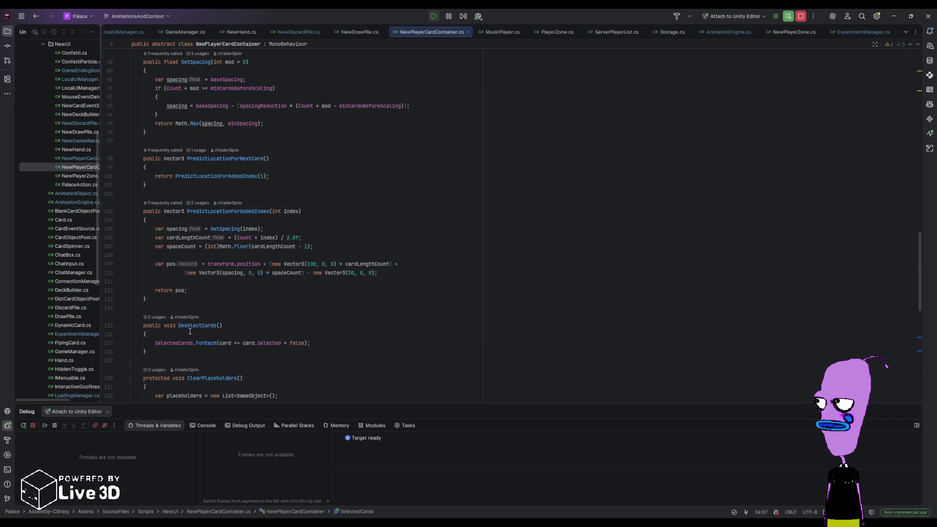
scroll(197, 341, up, 4)
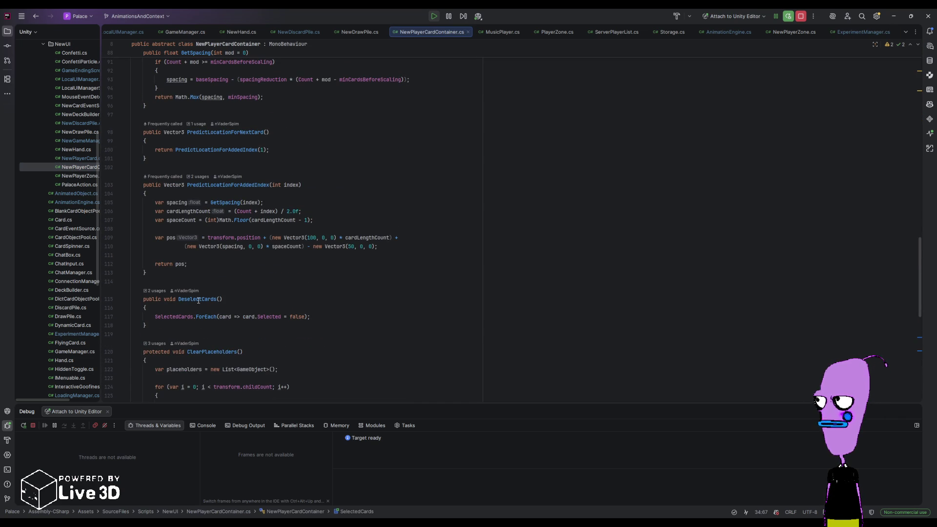
click(165, 283)
text(//)
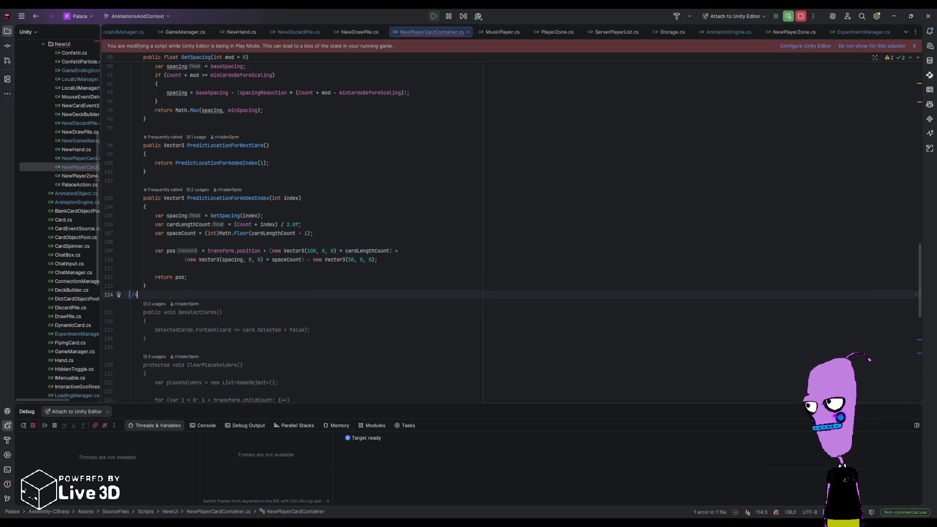
key(ctrl+v)
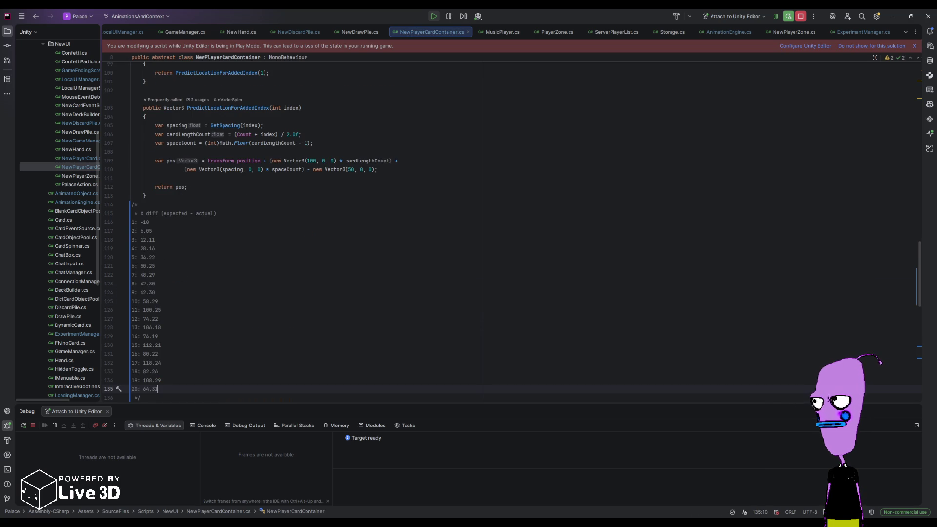
click(213, 222)
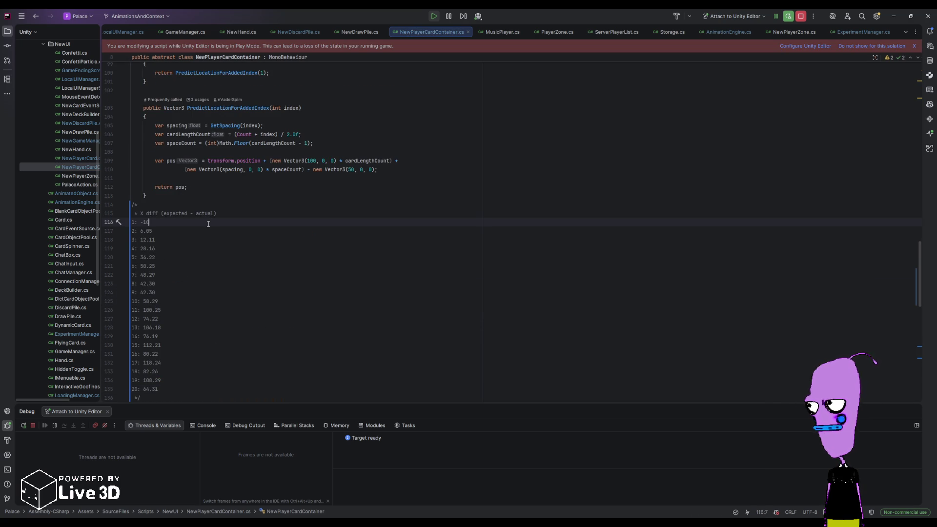
click(306, 133)
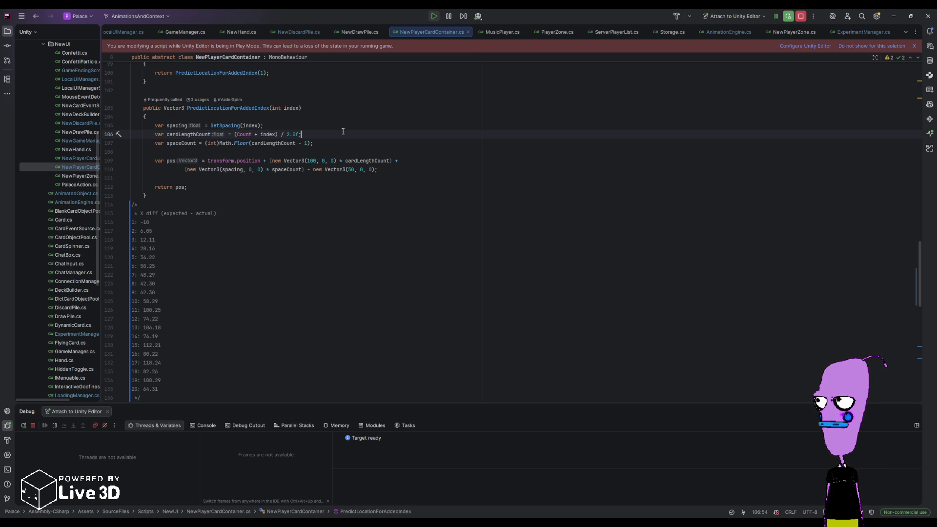
- Inspect the uses of cardLengthCount and index in the card length formula, then return to Unity
double_click(205, 134)
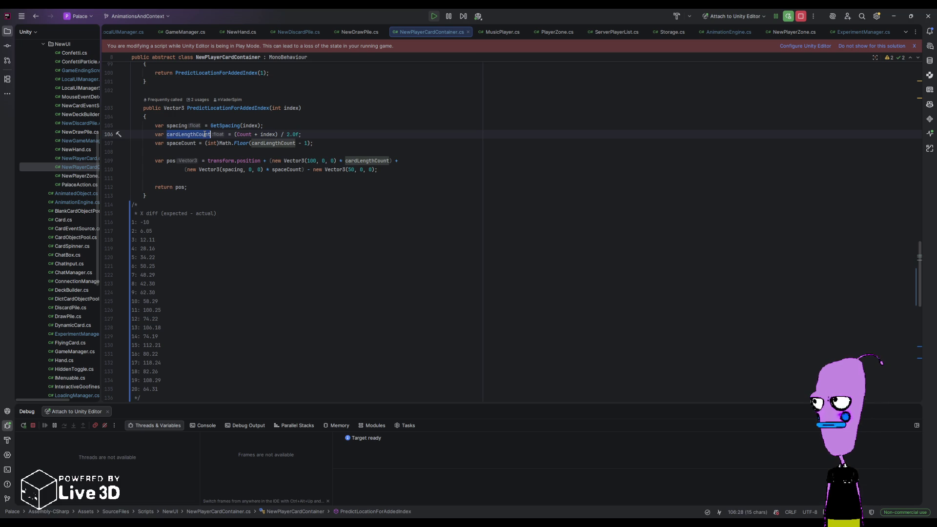
click(252, 134)
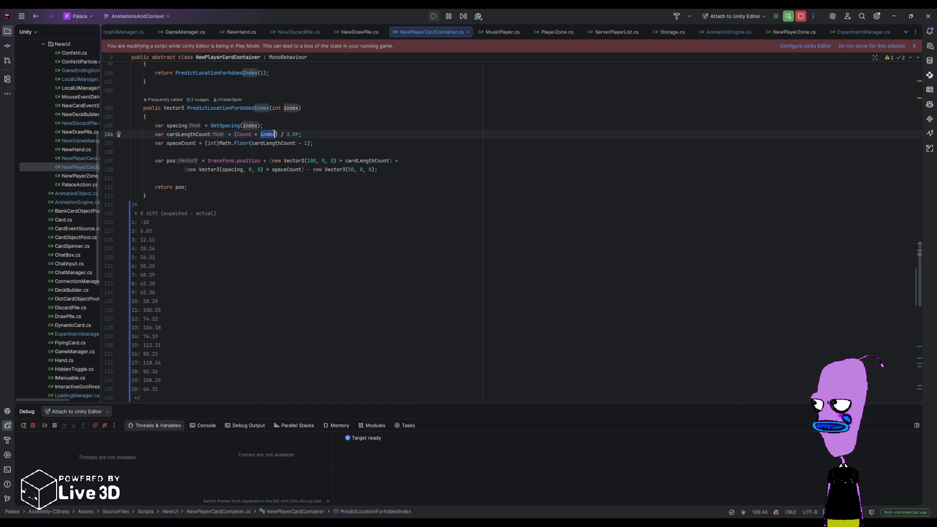
double_click(291, 108)
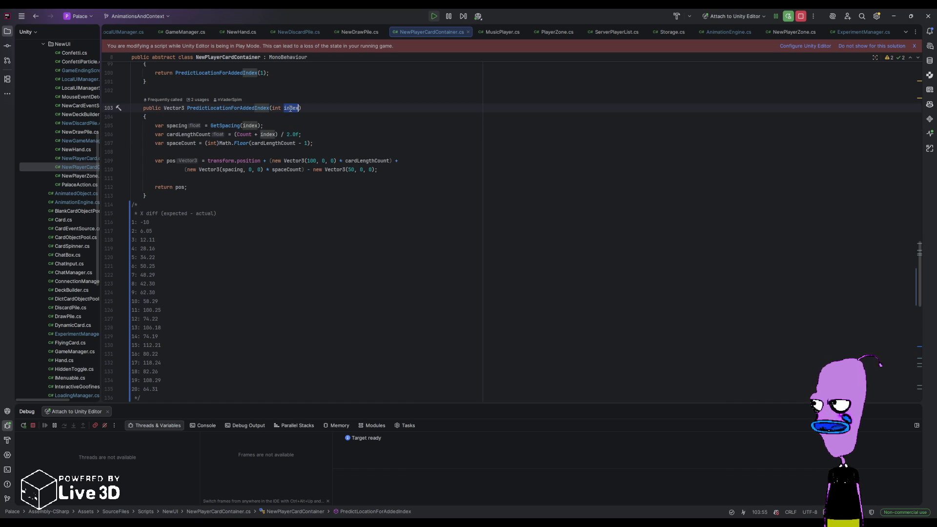
double_click(268, 134)
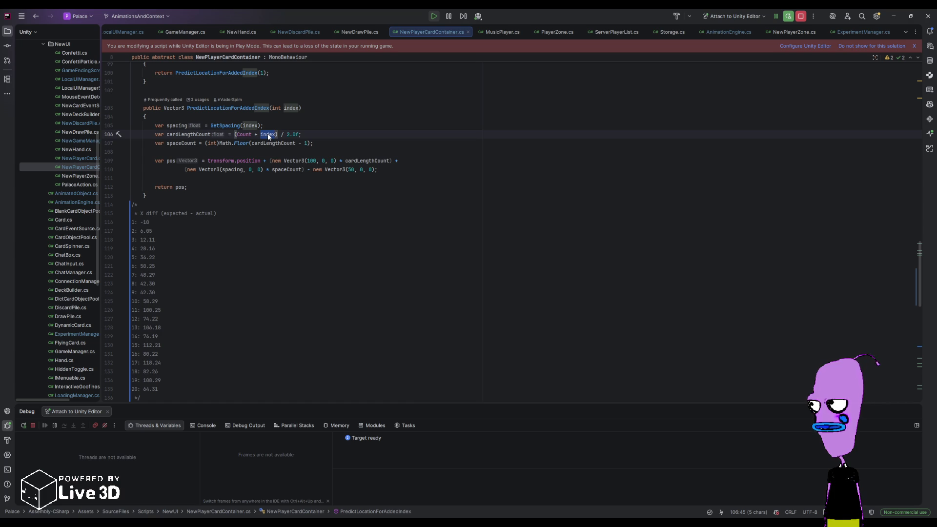
click(268, 135)
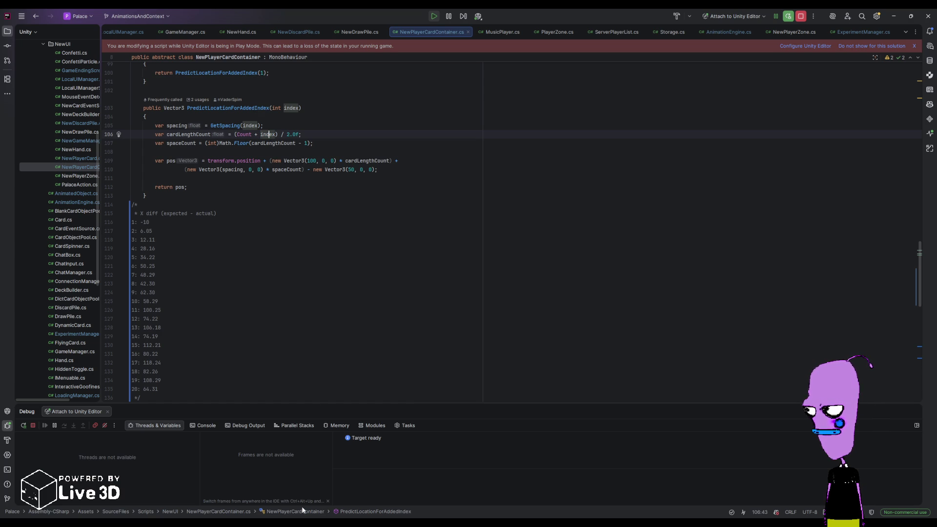
key(alt+Tab)
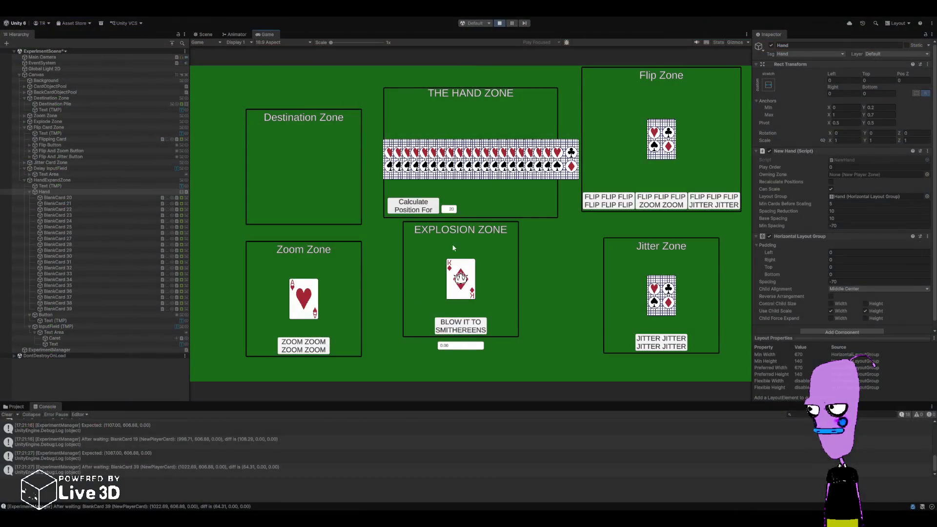
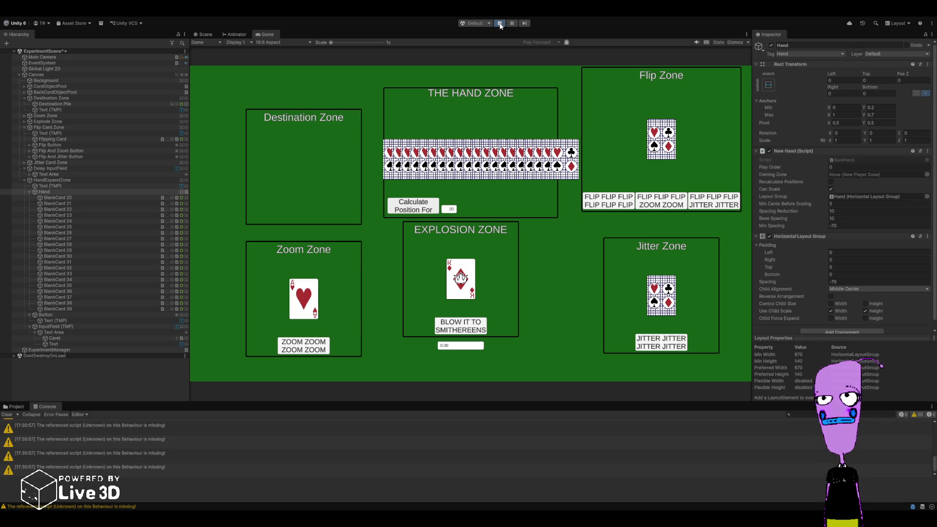
- Exit Play mode to return to the editable scene with the three ace of diamonds cards
click(500, 23)
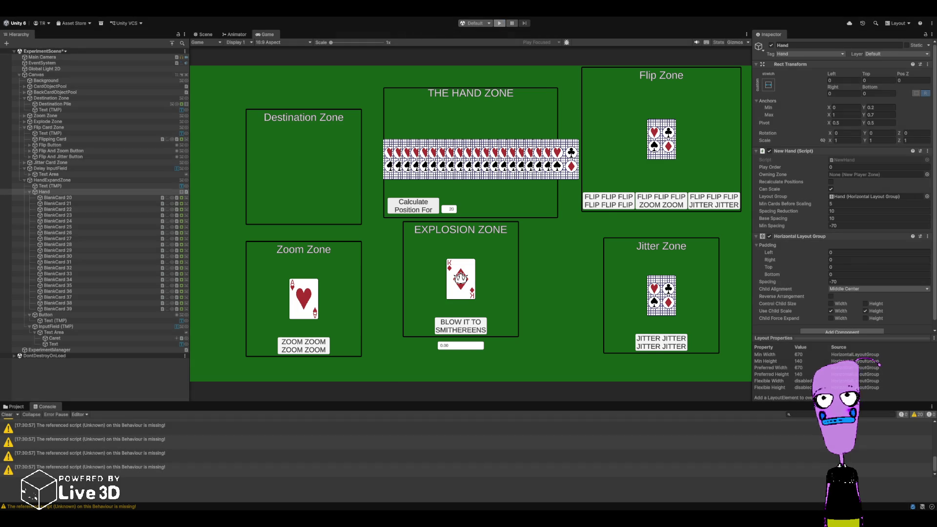